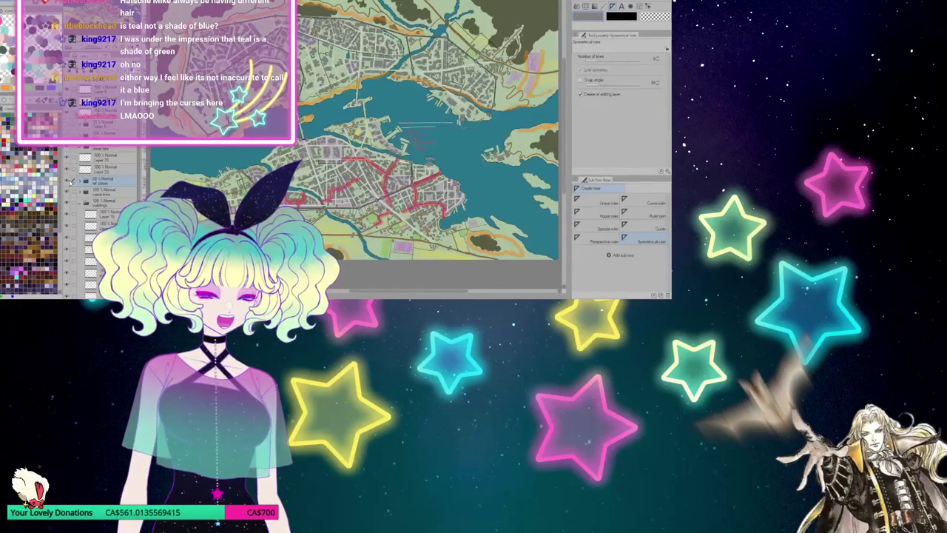
Briefly hide and reshow the red route layer, then move Layer 12 above 'ref colors'.
click(65, 181)
click(66, 180)
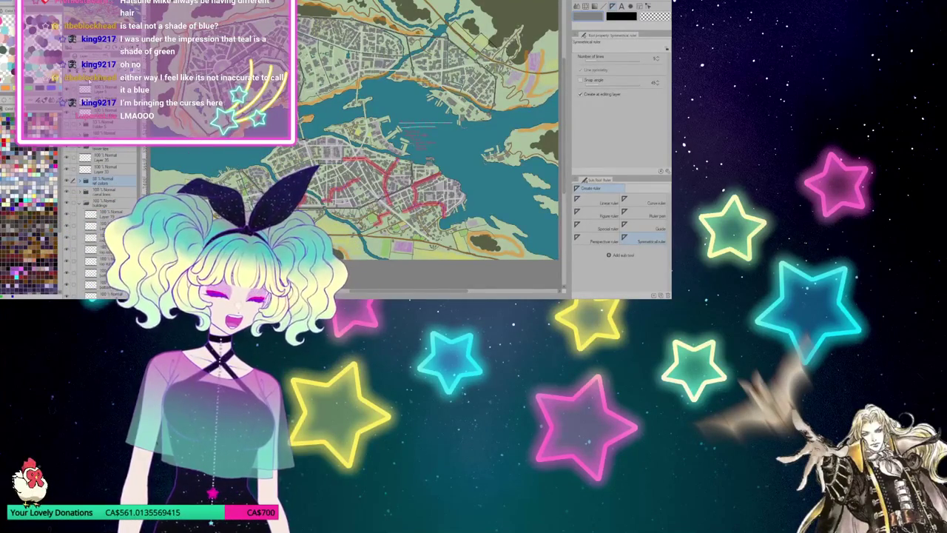
drag(111, 244, 137, 184)
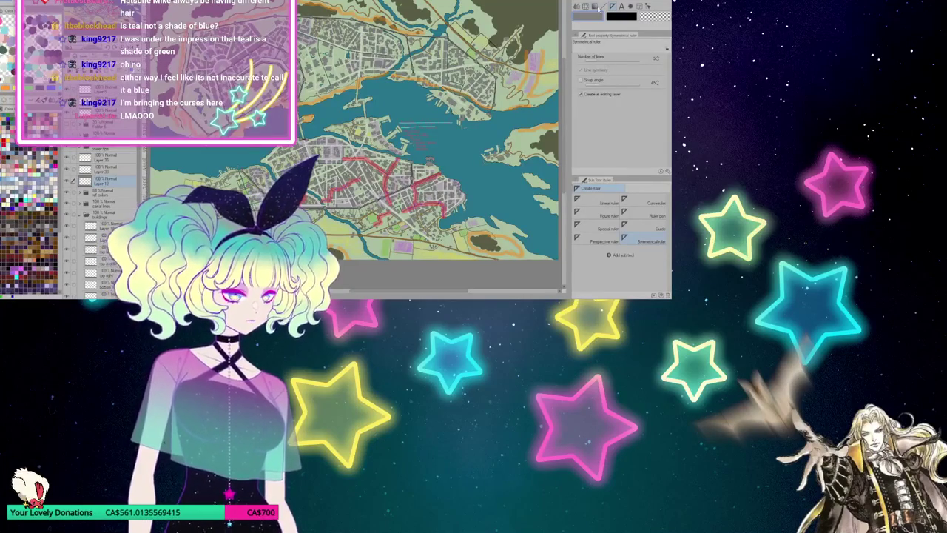
Browse the line, rope and hatching decoration brushes, checking the blank canvas before returning to the map.
key(b)
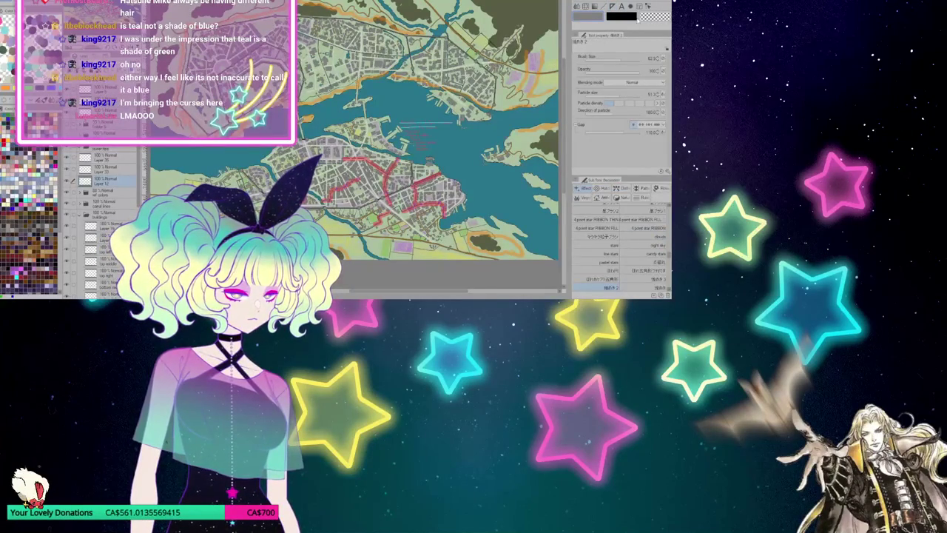
click(643, 199)
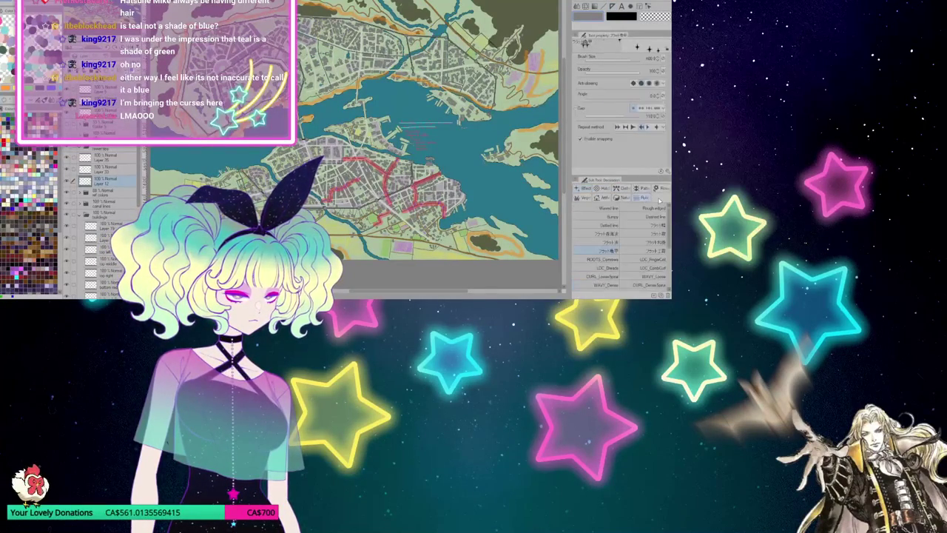
scroll(635, 281, down, 3)
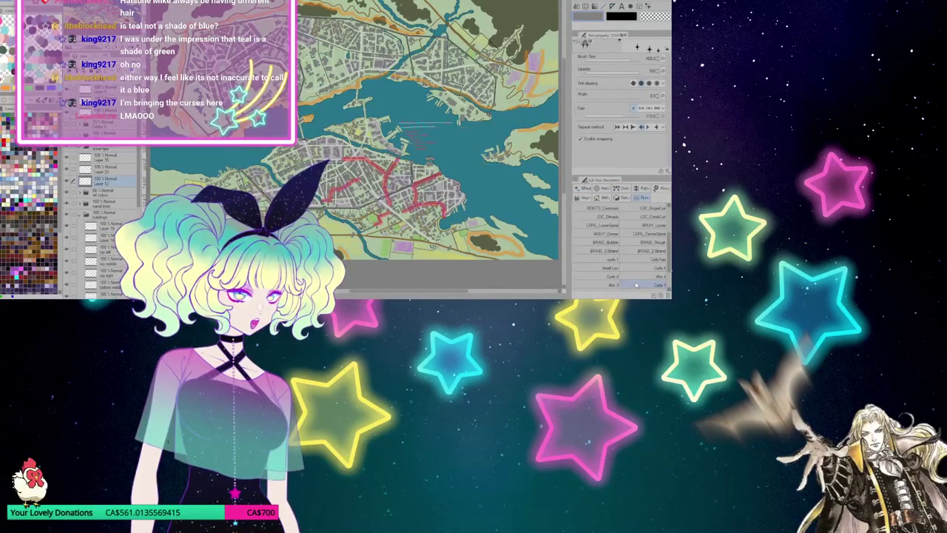
click(604, 190)
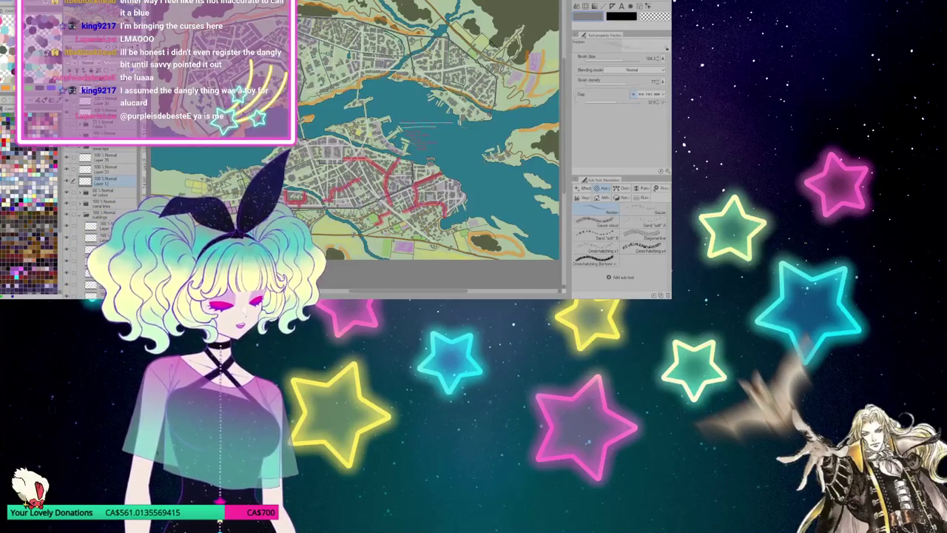
key(ctrl+Tab)
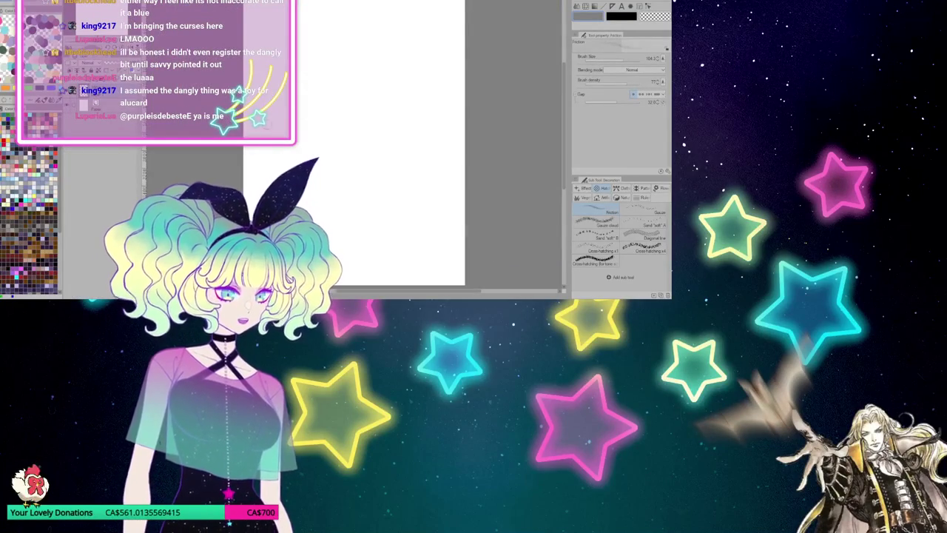
key(ctrl+Tab)
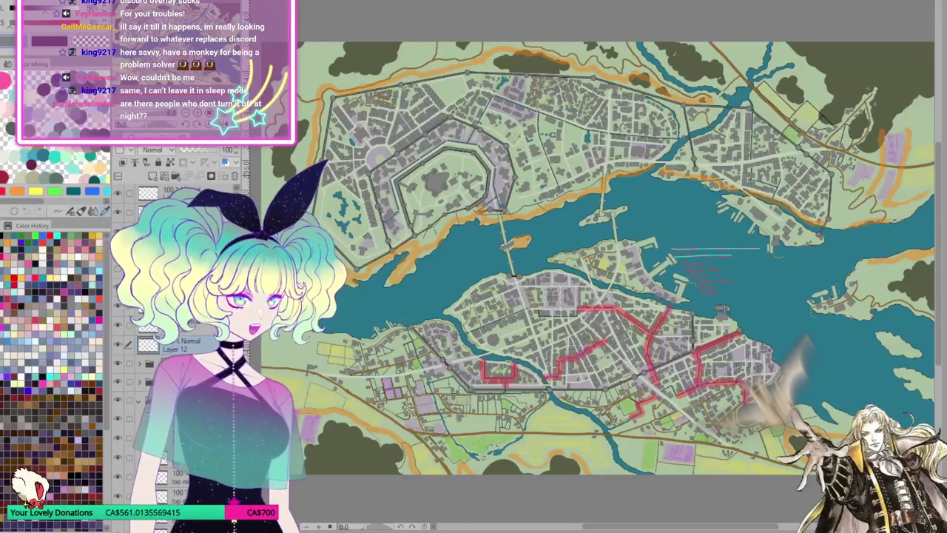
On the blank test canvas, drag four multi-line test strokes top to bottom, left to right.
key(ctrl+Tab)
scroll(581, 195, up, 3)
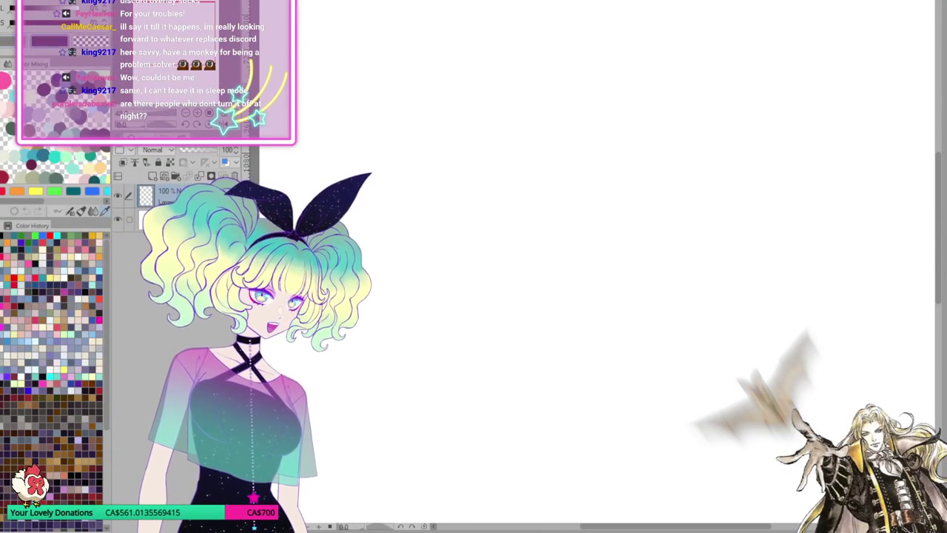
drag(466, 188, 467, 451)
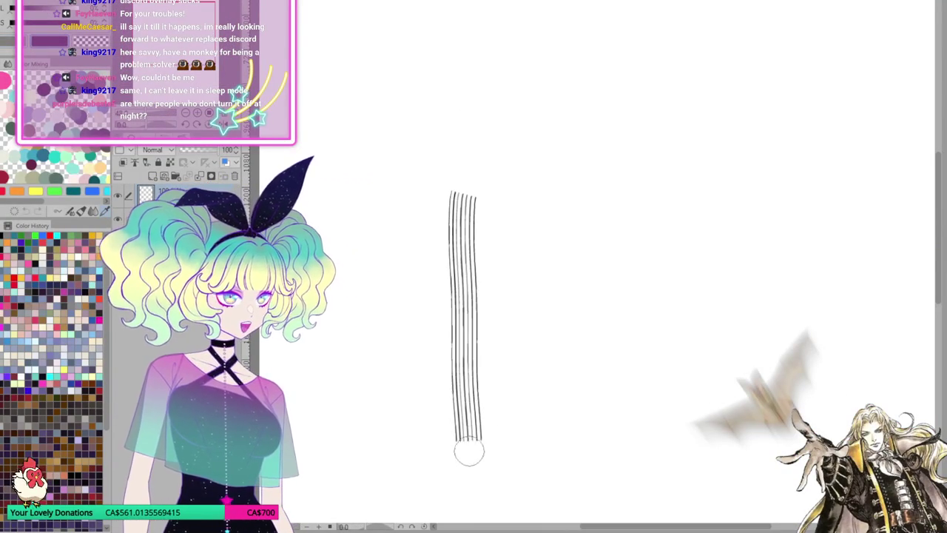
drag(491, 212, 525, 472)
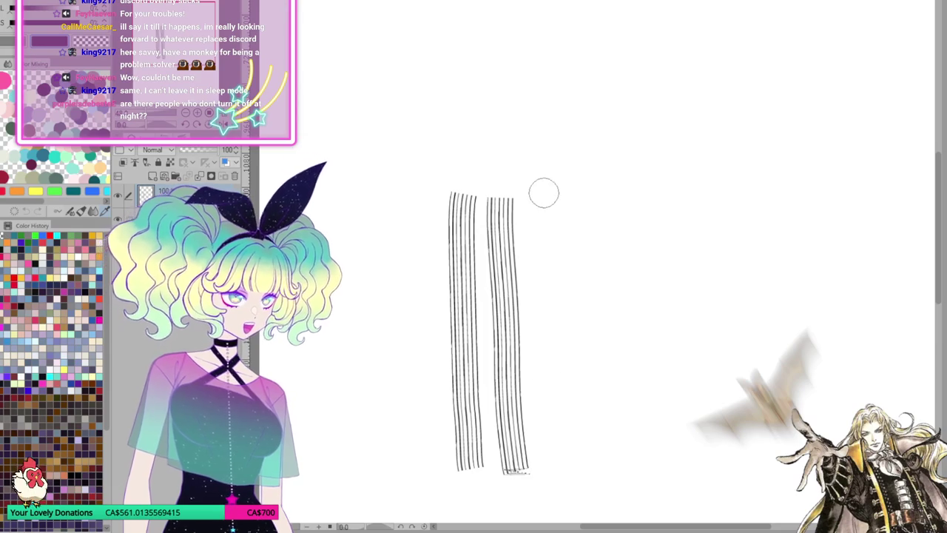
mouse_move(543, 193)
mouse_down()
mouse_move(556, 430)
mouse_move(568, 466)
mouse_up()
drag(586, 194, 584, 467)
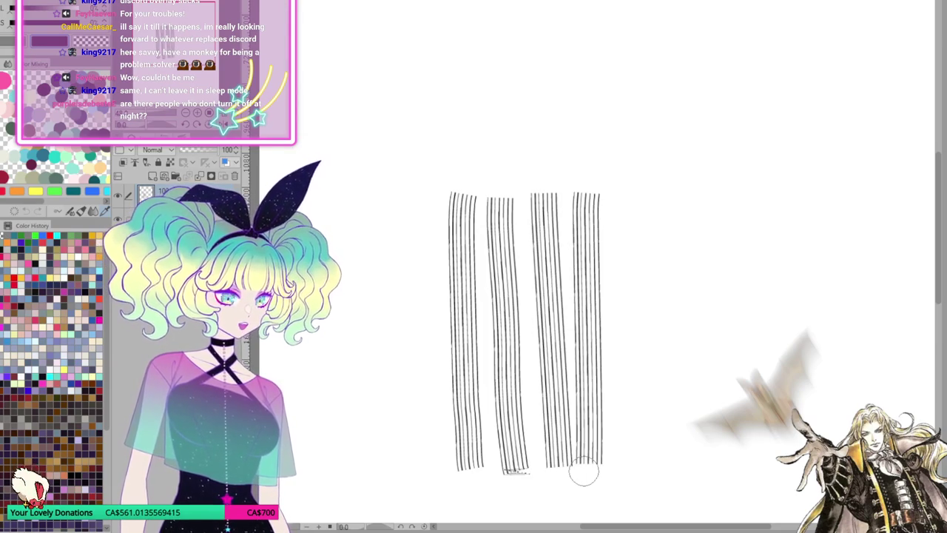